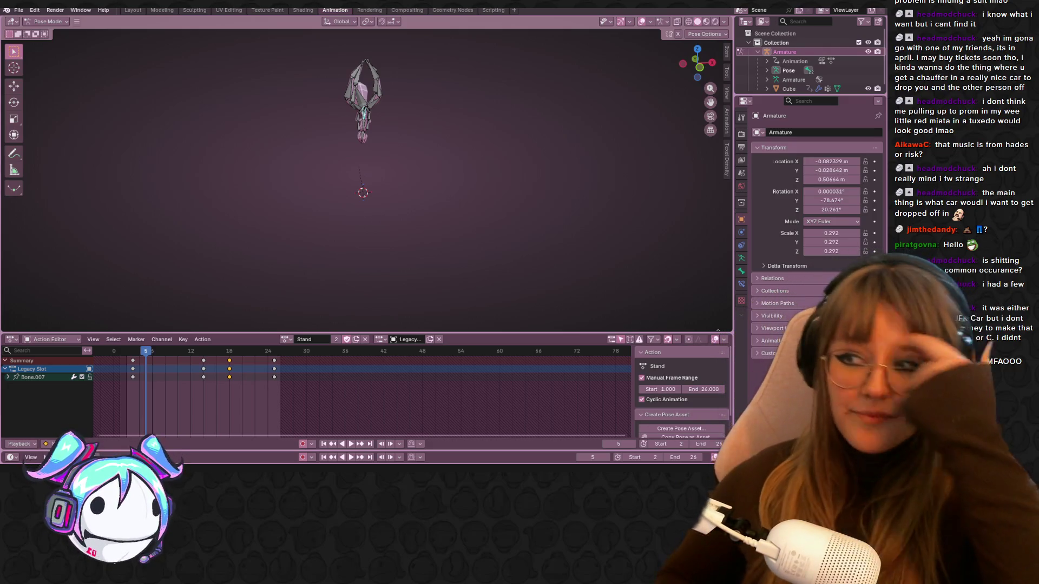
# Step: Scroll up in the Blender workspace holding the keyed cyclic Stand action
pyautogui.scroll(2, 464, 100)
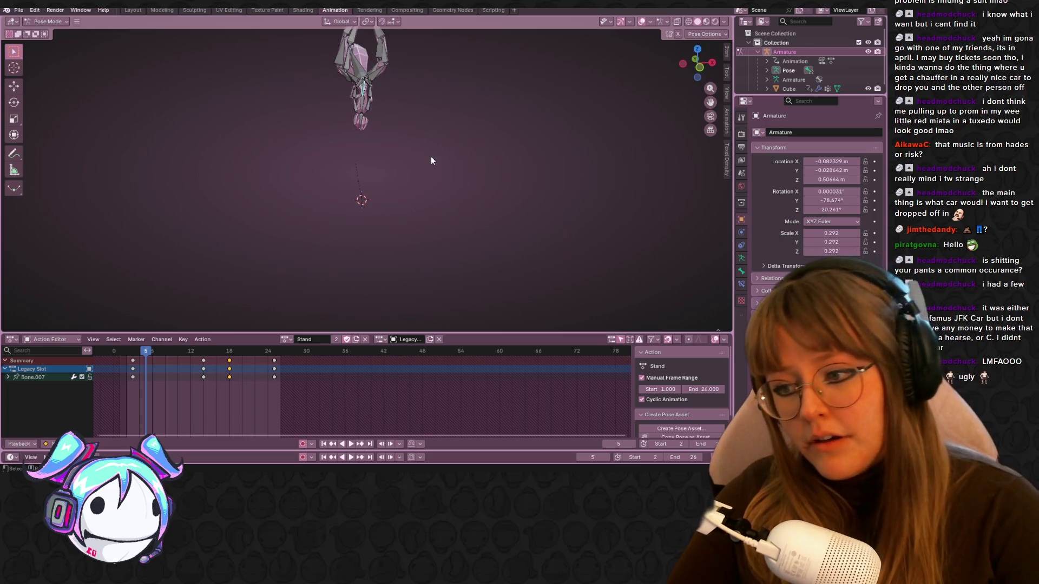
# Step: Orbit around the spider rig and snap to a front orthographic view
pyautogui.scroll(-2, 412, 162)
pyautogui.moveTo(447, 187); pyautogui.dragTo(484, 82, button='middle')
pyautogui.moveTo(500, 145)
pyautogui.mouseDown(button='middle')
pyautogui.moveTo(514, 167)
pyautogui.moveTo(462, 163)
pyautogui.mouseUp(button='middle')
pyautogui.click(698, 74)
# Step: Play the walk cycle from its start and stop it at frame 23
pyautogui.moveTo(146, 352); pyautogui.dragTo(130, 361)
pyautogui.press('space')
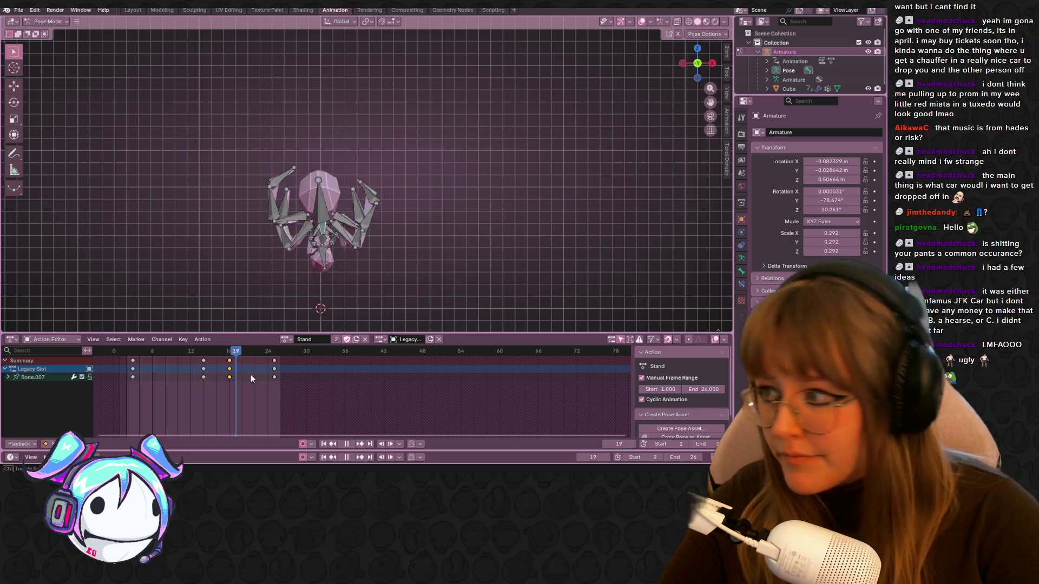
pyautogui.click(265, 373)
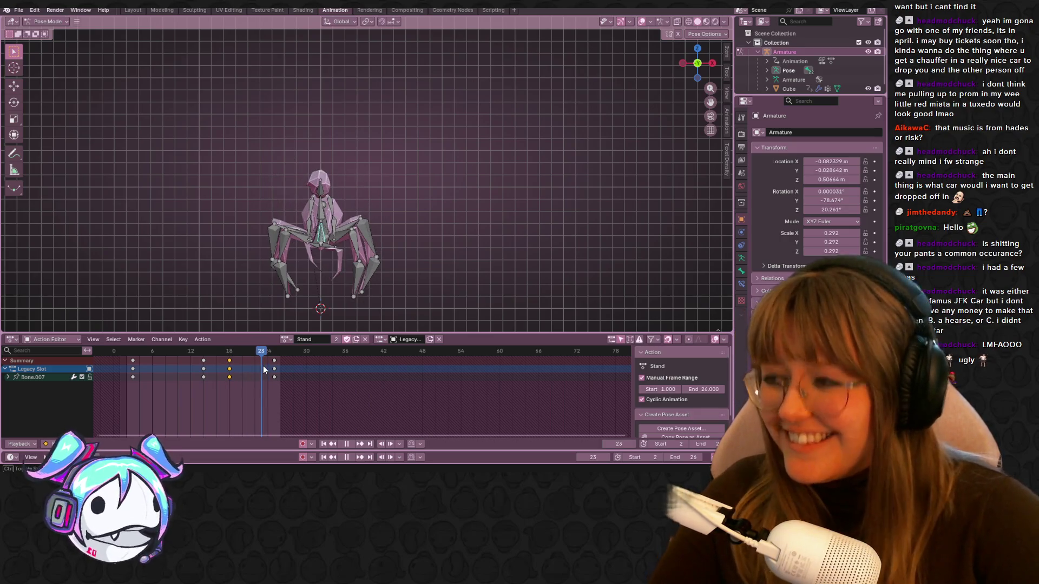
pyautogui.scroll(-4, 376, 239)
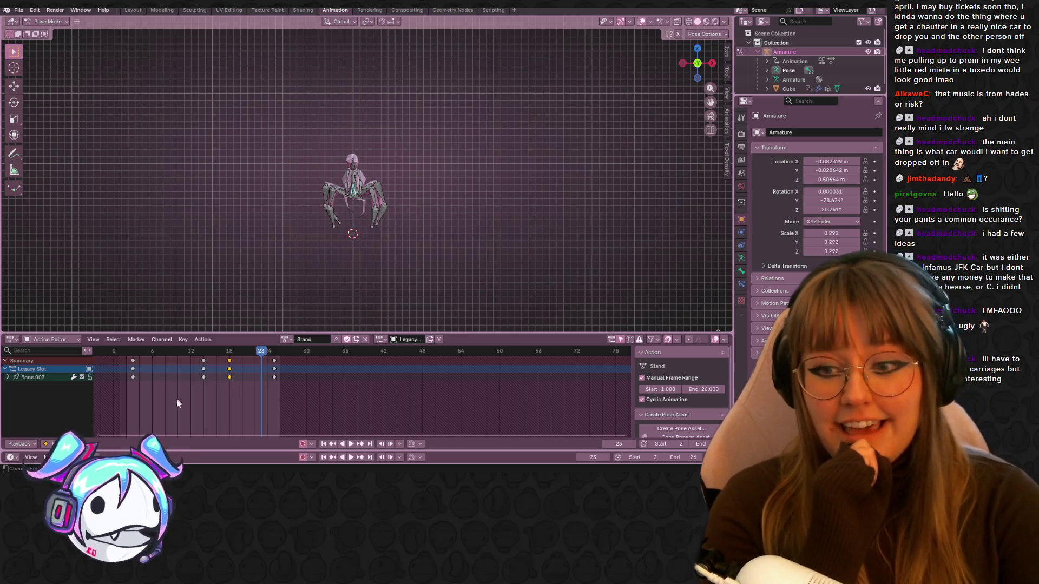
pyautogui.moveTo(213, 469)
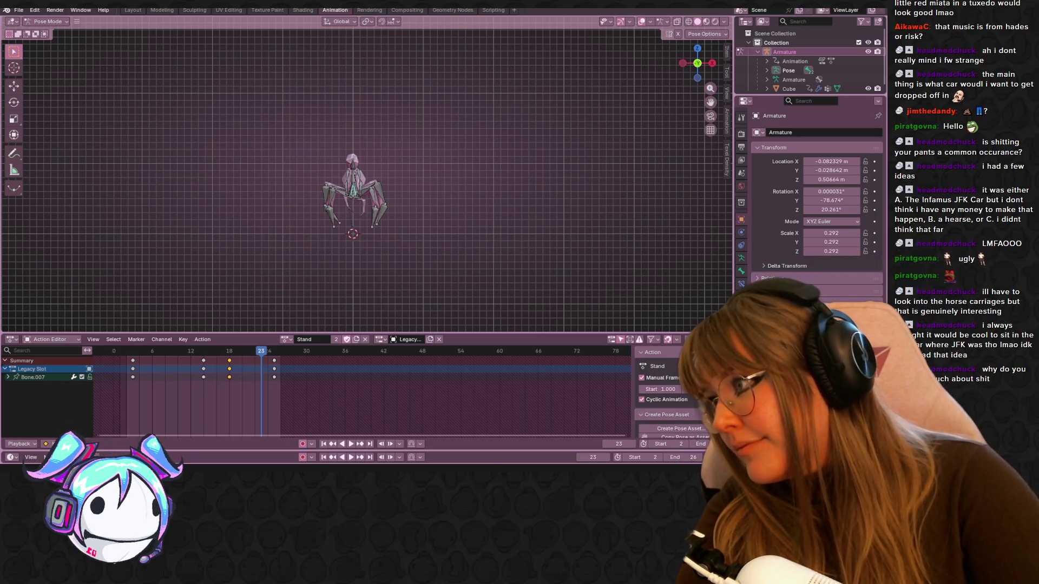
pyautogui.scroll(3, 401, 160)
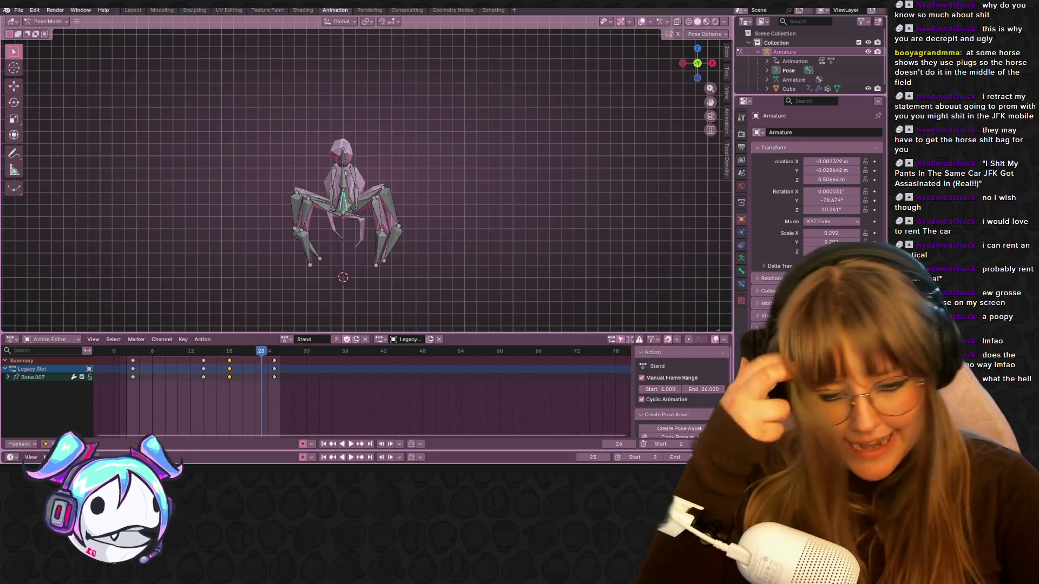
pyautogui.moveTo(422, 281)
pyautogui.mouseDown(button='middle')
pyautogui.moveTo(409, 239)
pyautogui.moveTo(419, 281)
pyautogui.moveTo(294, 198)
pyautogui.moveTo(278, 238)
pyautogui.mouseUp(button='middle')
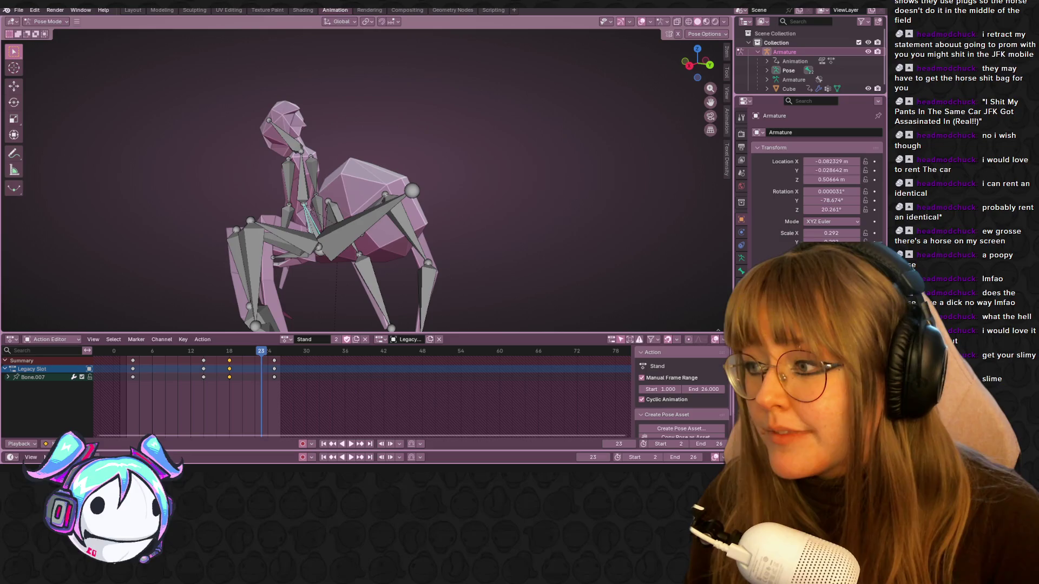
# Step: Drag the Twitch channel browser window over Blender
pyautogui.moveTo(0, 178)
pyautogui.mouseDown()
pyautogui.moveTo(145, 173)
pyautogui.moveTo(488, 50)
pyautogui.mouseUp()
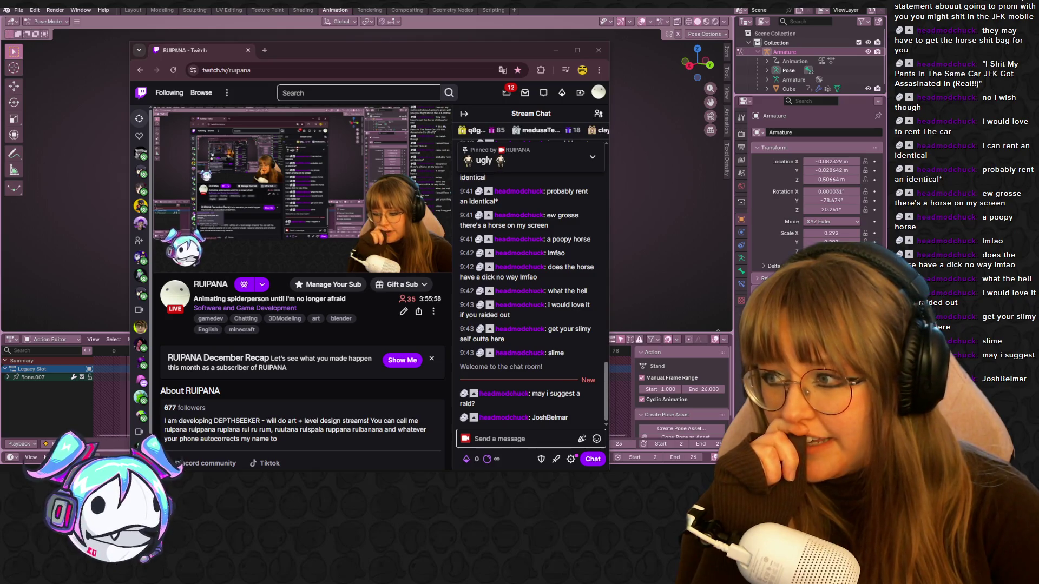
# Step: Move the Twitch browser aside to check Blender, then bring it back over it
pyautogui.click(307, 63)
pyautogui.moveTo(308, 62); pyautogui.dragTo(0, 7)
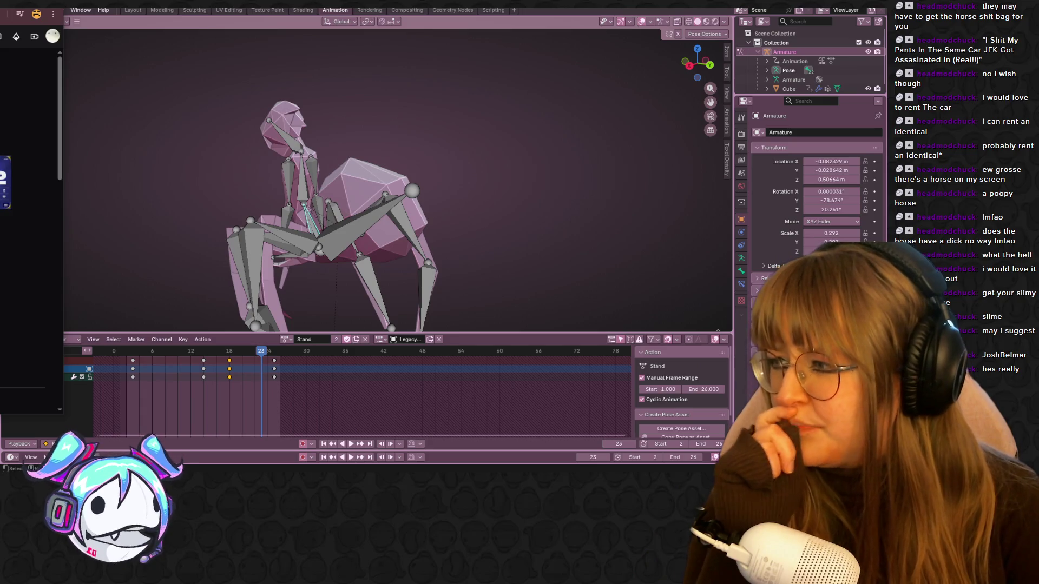
pyautogui.moveTo(3, 92); pyautogui.dragTo(551, 114)
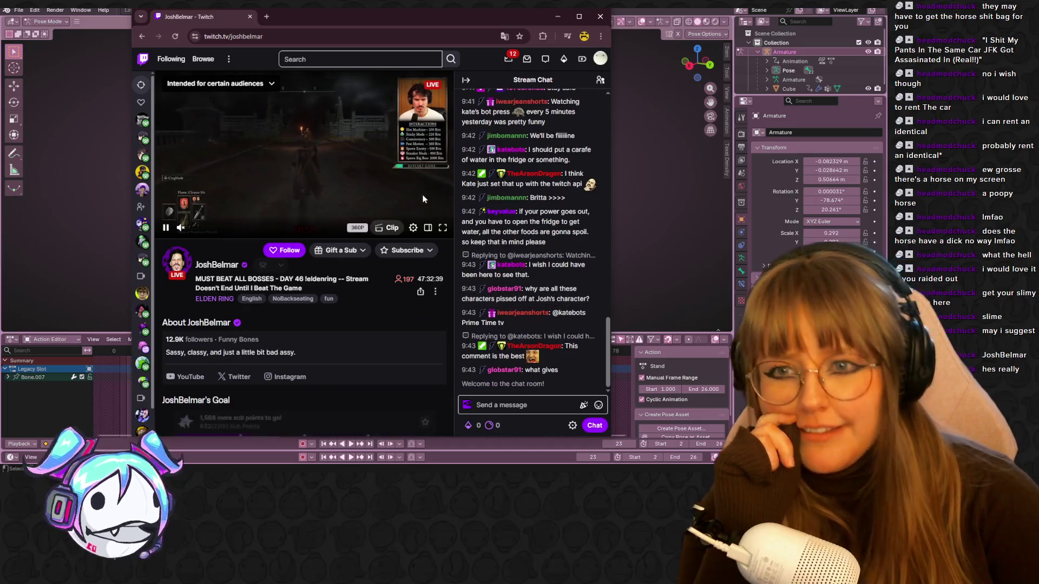
# Step: Unmute the Elden Ring live stream, then pause its playback
pyautogui.click(180, 227)
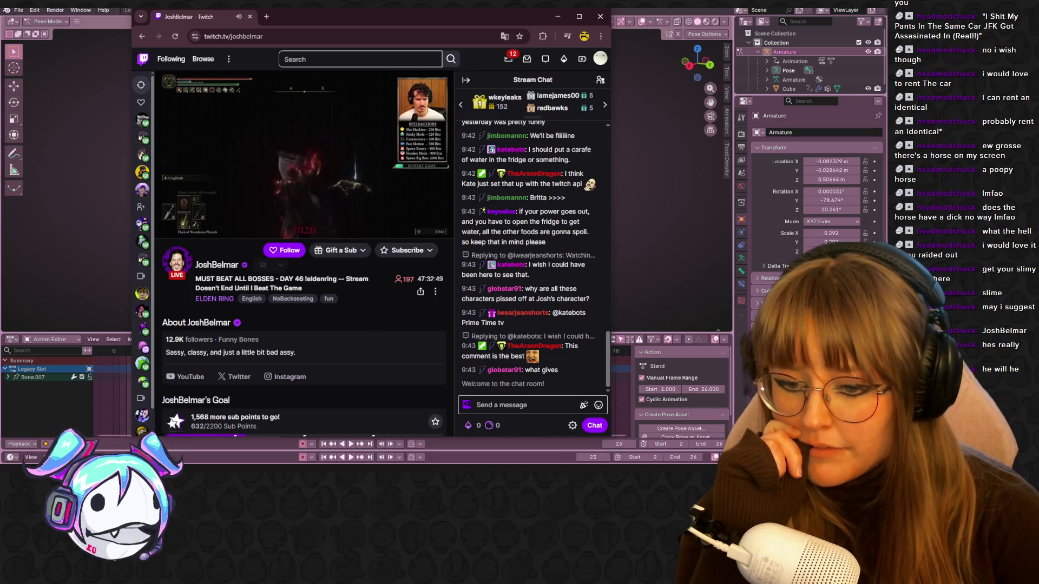
pyautogui.moveTo(481, 416)
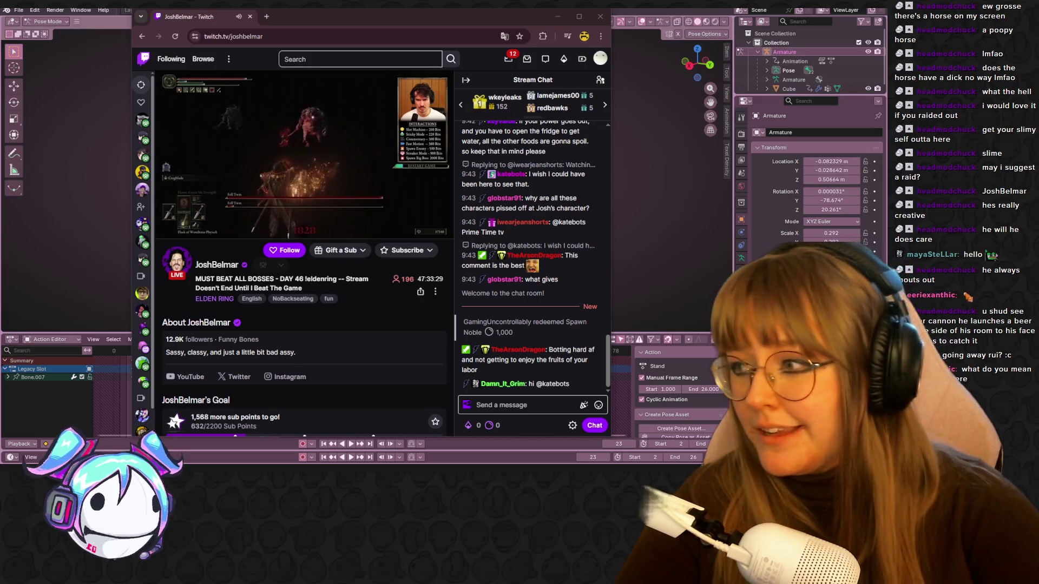
pyautogui.click(387, 110)
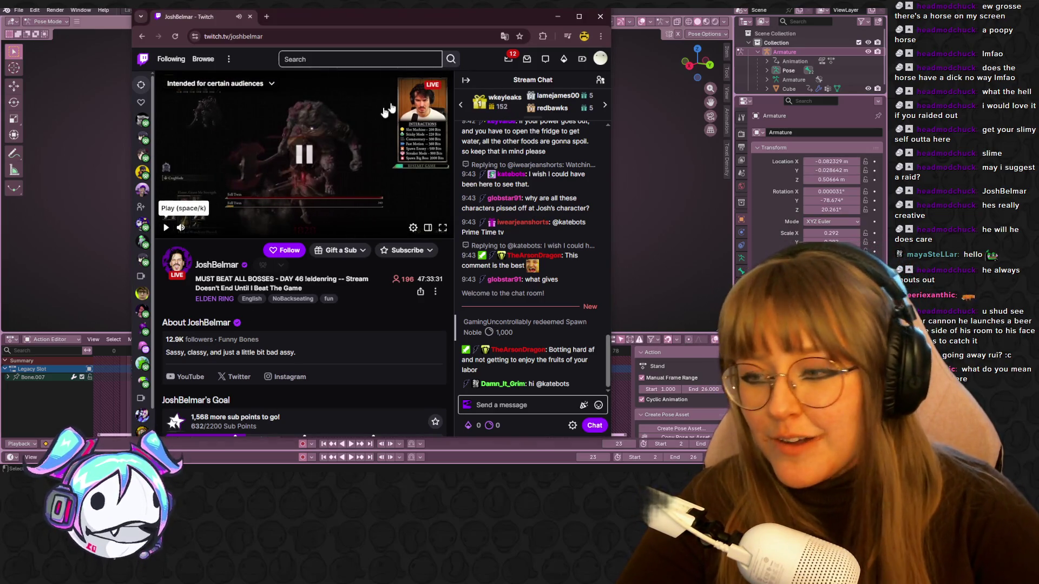
# Step: Dismiss the stream window and orbit the view around the spider rig
pyautogui.click(598, 15)
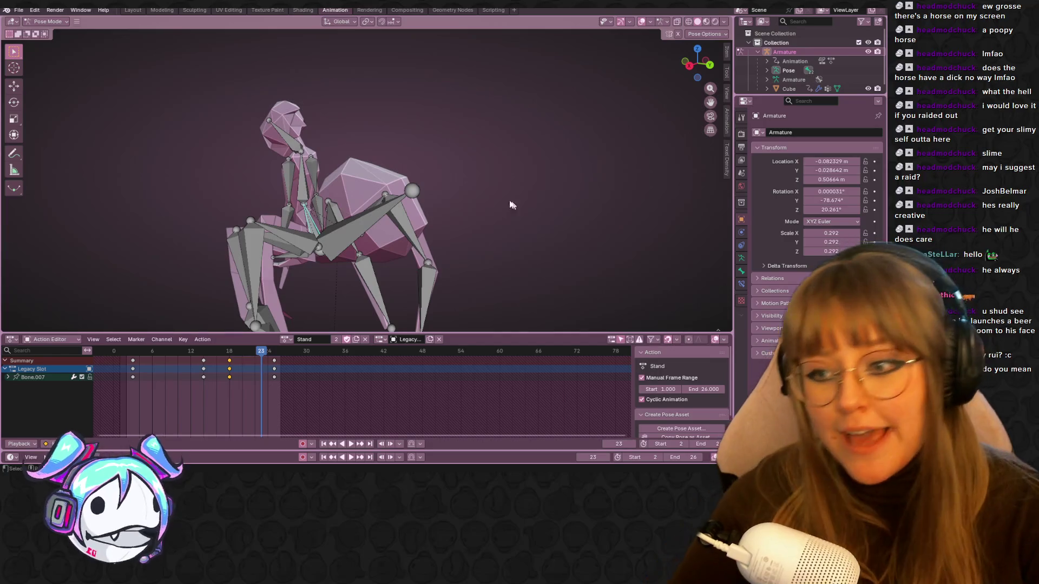
pyautogui.moveTo(490, 174)
pyautogui.mouseDown(button='middle')
pyautogui.moveTo(584, 171)
pyautogui.moveTo(460, 160)
pyautogui.moveTo(506, 109)
pyautogui.moveTo(573, 132)
pyautogui.moveTo(505, 86)
pyautogui.moveTo(549, 103)
pyautogui.mouseUp(button='middle')
pyautogui.scroll(-4, 505, 187)
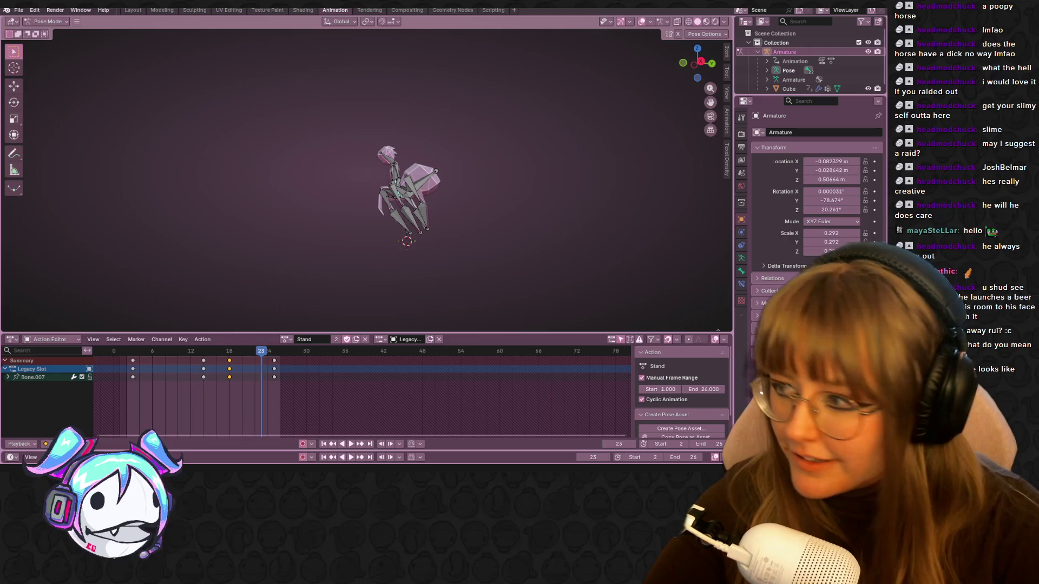
# Step: Glance at the Twitch stream, then return to Blender and play the walk cycle
pyautogui.hotkey('alt', 'Tab')
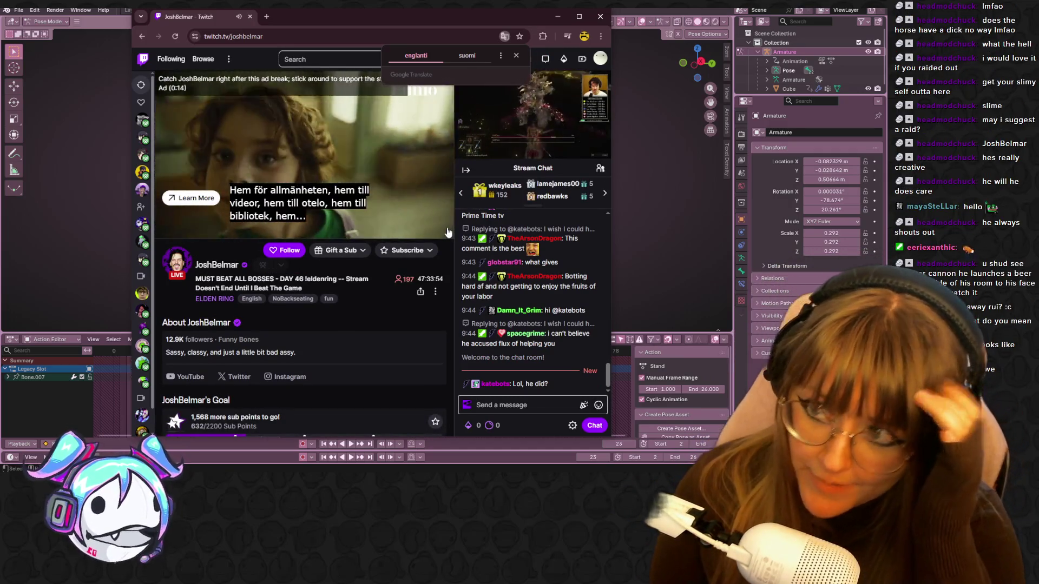
pyautogui.hotkey('alt', 'Tab')
pyautogui.press('space')
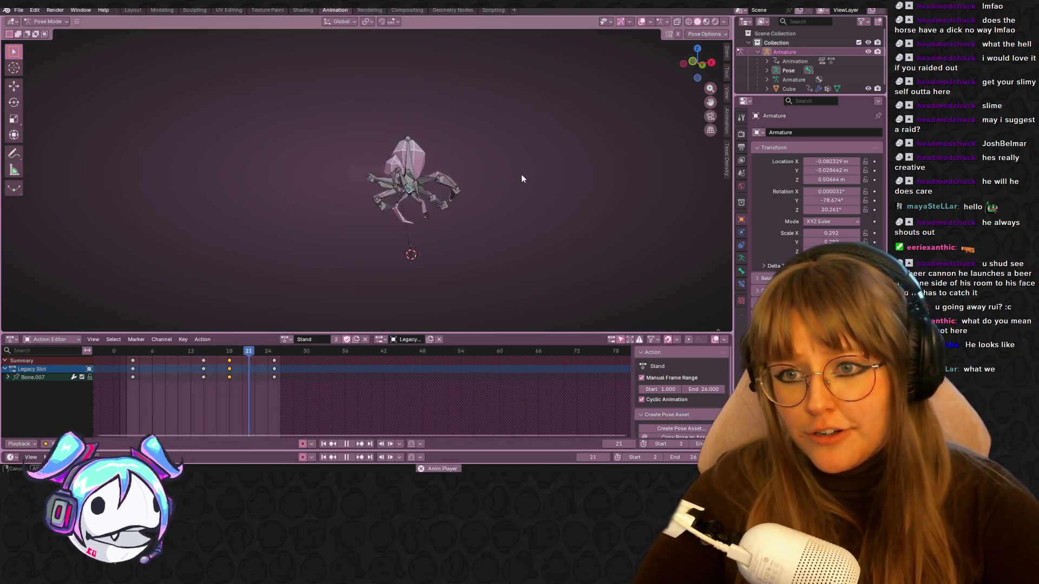
# Step: Stop playback at frame 13, snap and orbit the view, then raise the Twitch window
pyautogui.press('space')
pyautogui.click(709, 63)
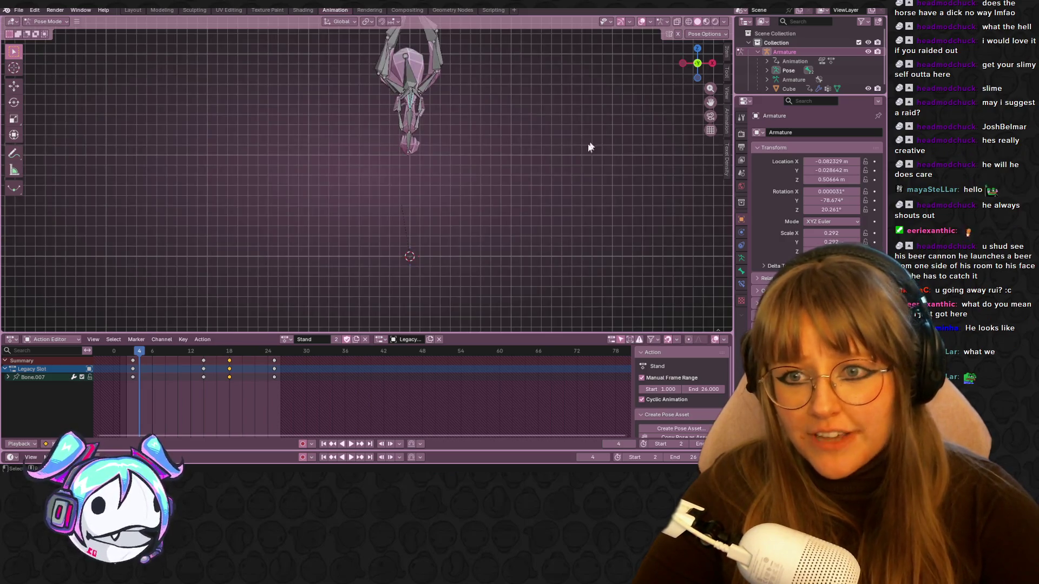
pyautogui.moveTo(528, 160); pyautogui.dragTo(366, 158, button='middle')
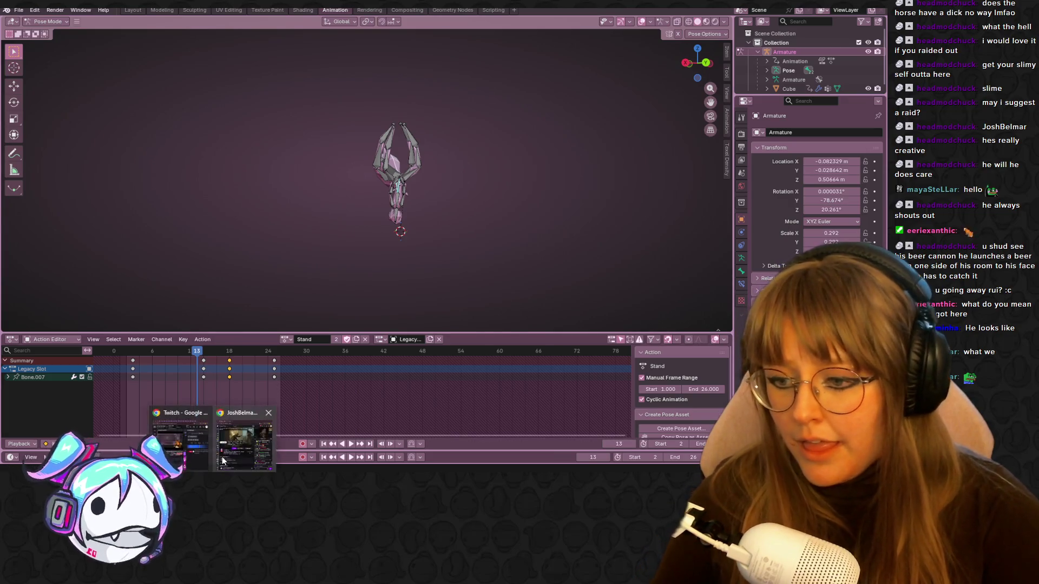
pyautogui.click(246, 427)
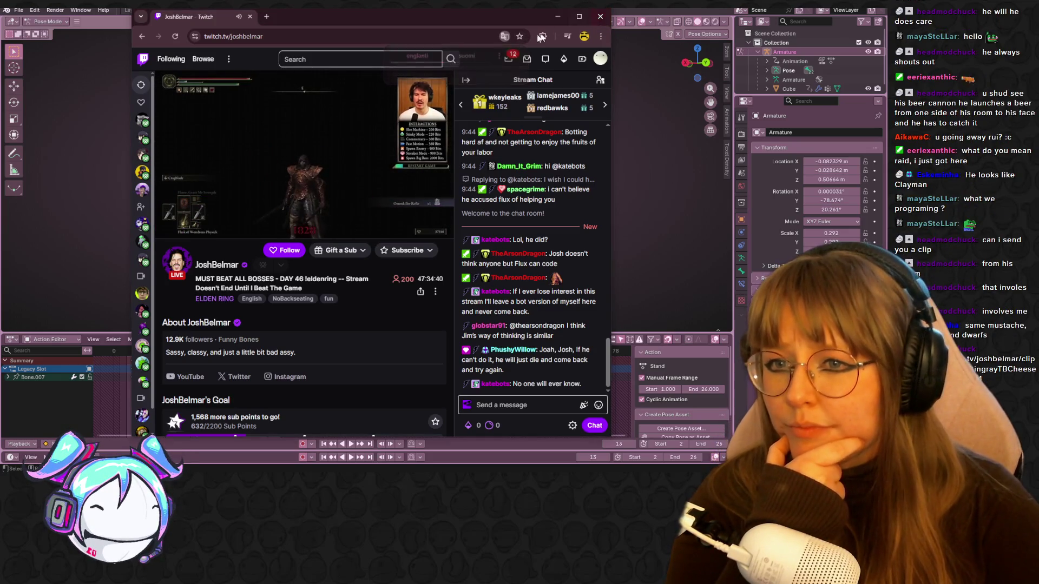
# Step: Hide the browser, then drag the 'who is the instructor?' clip window over Blender
pyautogui.click(596, 21)
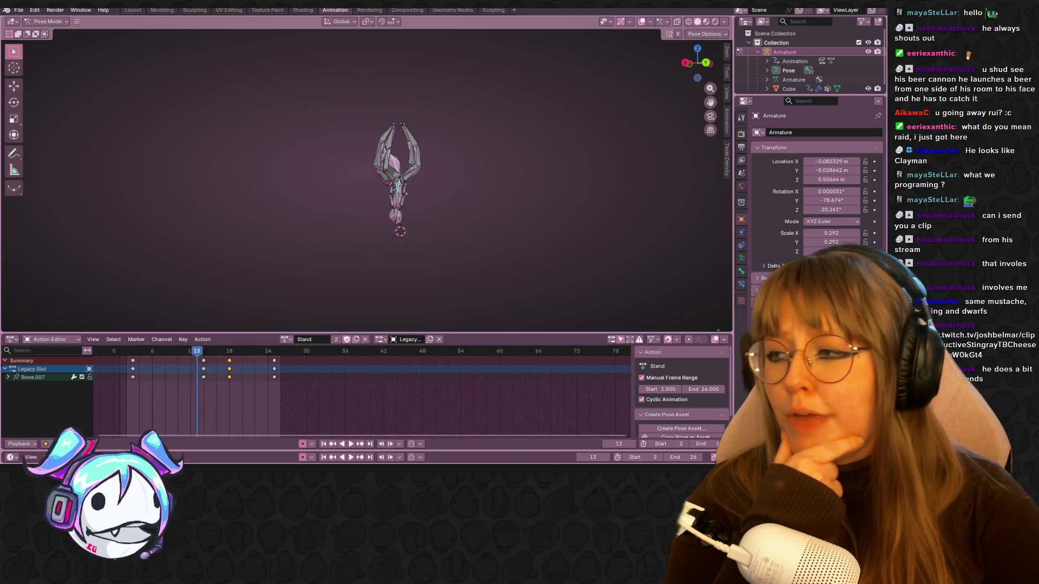
pyautogui.moveTo(0, 156)
pyautogui.mouseDown()
pyautogui.moveTo(234, 108)
pyautogui.moveTo(325, 58)
pyautogui.mouseUp()
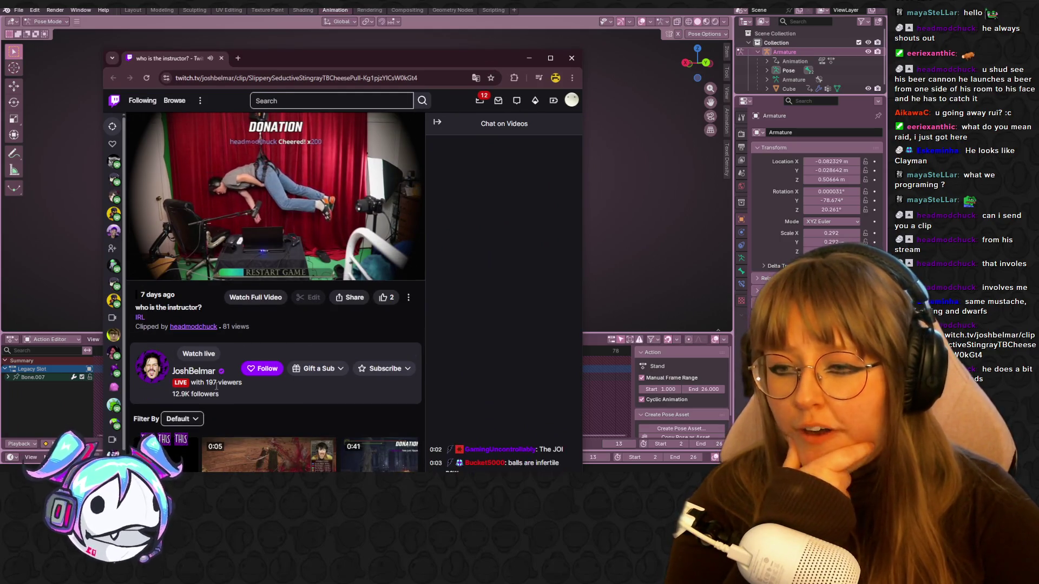
# Step: Pause the 'who is the instructor?' clip and close the browser to return to Blender
pyautogui.moveTo(187, 276)
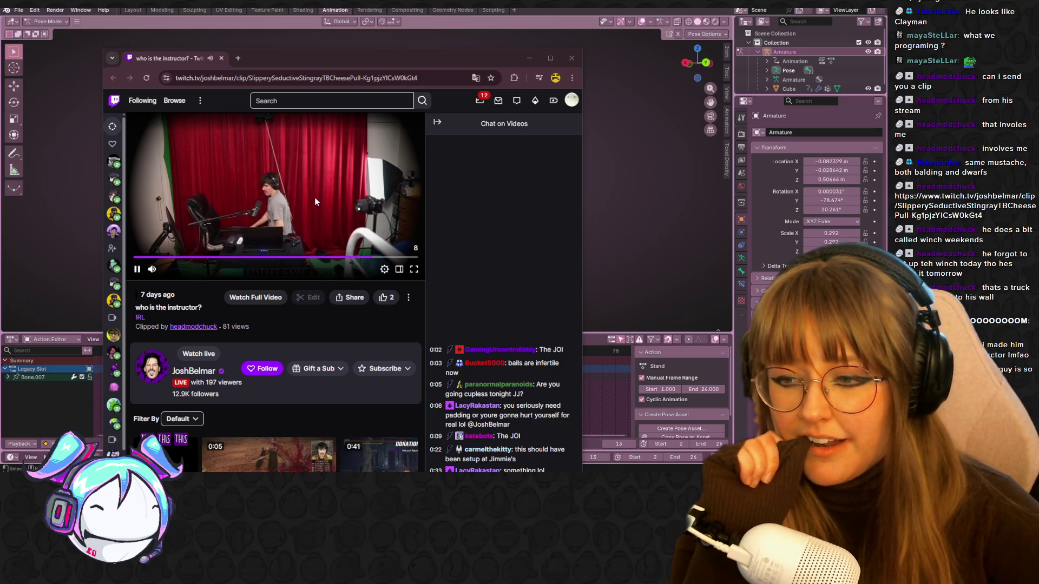
pyautogui.click(137, 269)
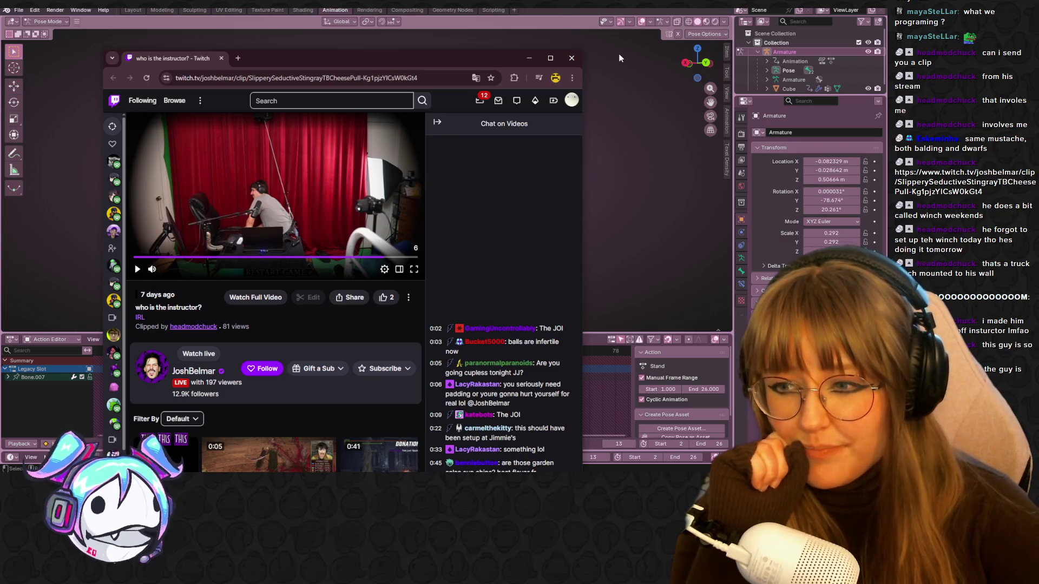
pyautogui.click(573, 57)
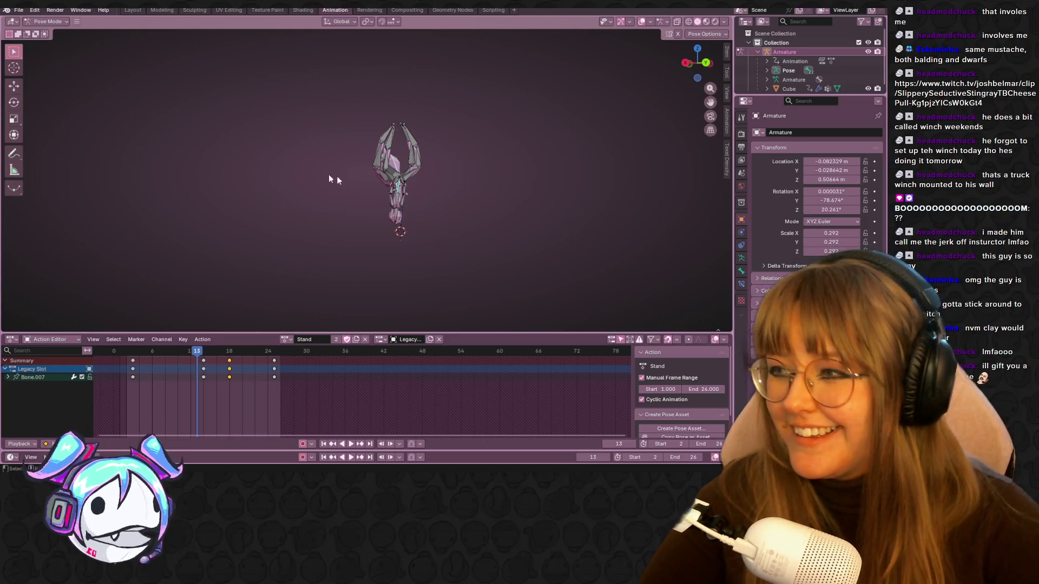
# Step: Orbit in around the upside-down rig and briefly play the walk cycle
pyautogui.scroll(5, 441, 154)
pyautogui.moveTo(442, 166)
pyautogui.mouseDown(button='middle')
pyautogui.moveTo(500, 202)
pyautogui.moveTo(415, 193)
pyautogui.moveTo(193, 232)
pyautogui.mouseUp(button='middle')
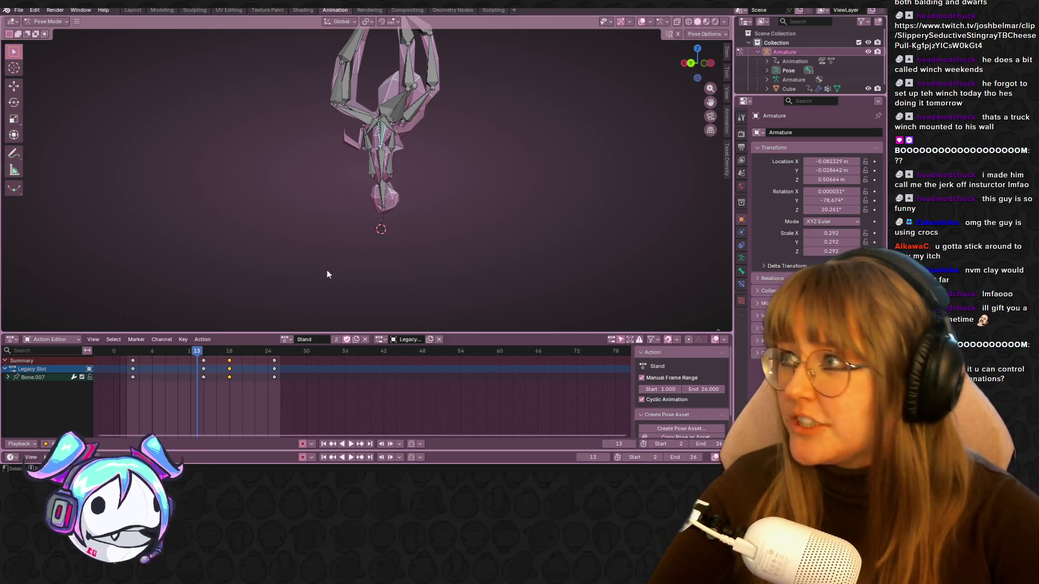
pyautogui.scroll(4, 281, 249)
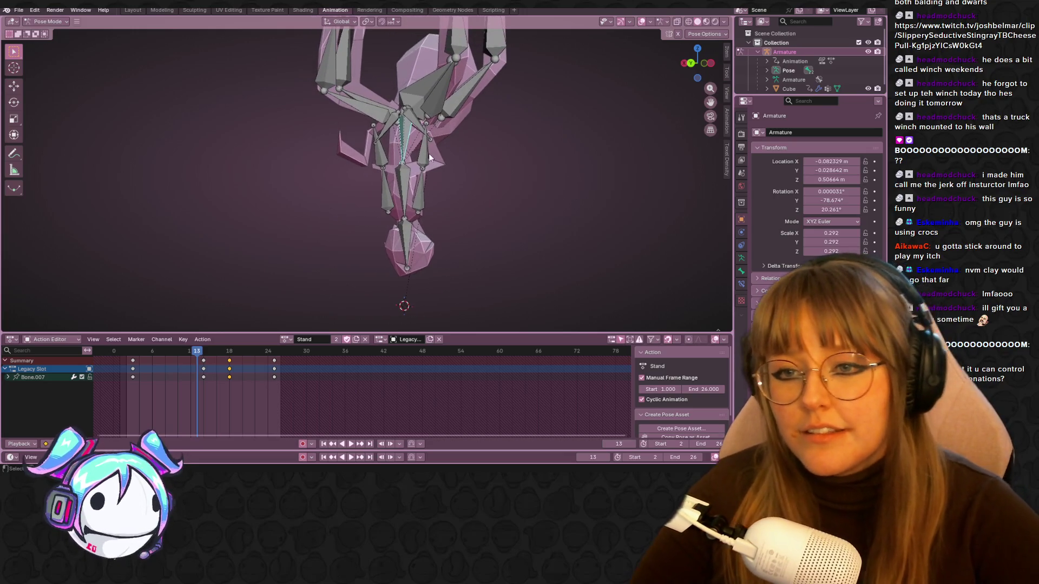
pyautogui.scroll(-2, 555, 121)
pyautogui.moveTo(555, 121)
pyautogui.mouseDown(button='middle')
pyautogui.moveTo(608, 155)
pyautogui.moveTo(573, 128)
pyautogui.moveTo(506, 153)
pyautogui.moveTo(514, 195)
pyautogui.mouseUp(button='middle')
pyautogui.keyDown('alt'); pyautogui.scroll(11, 189, 367); pyautogui.keyUp('alt')
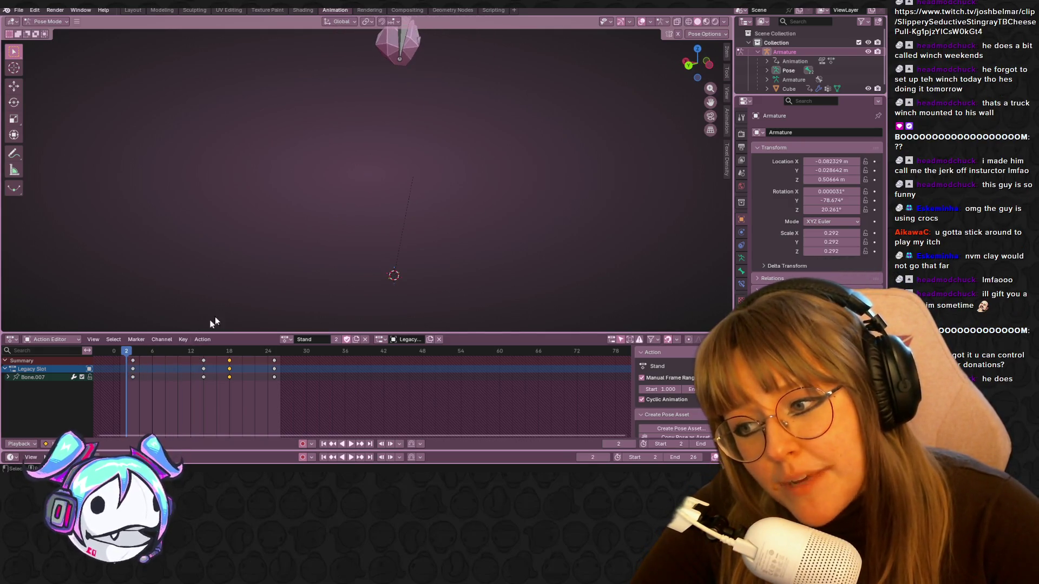
pyautogui.scroll(-4, 321, 228)
pyautogui.keyDown('alt'); pyautogui.scroll(-10, 321, 228); pyautogui.keyUp('alt')
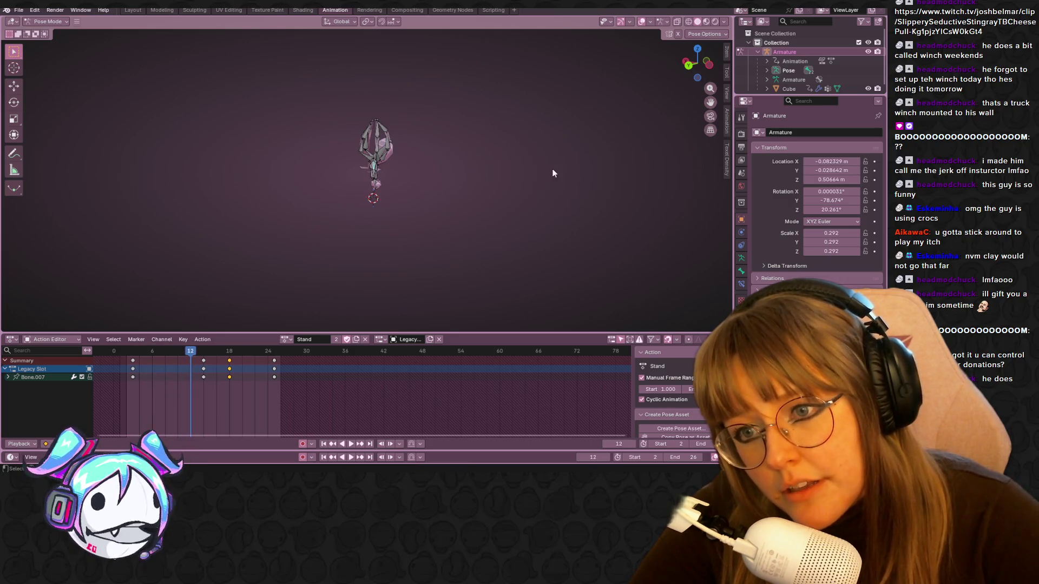
pyautogui.moveTo(552, 172); pyautogui.dragTo(488, 174, button='middle')
pyautogui.press('space')
pyautogui.scroll(5, 482, 171)
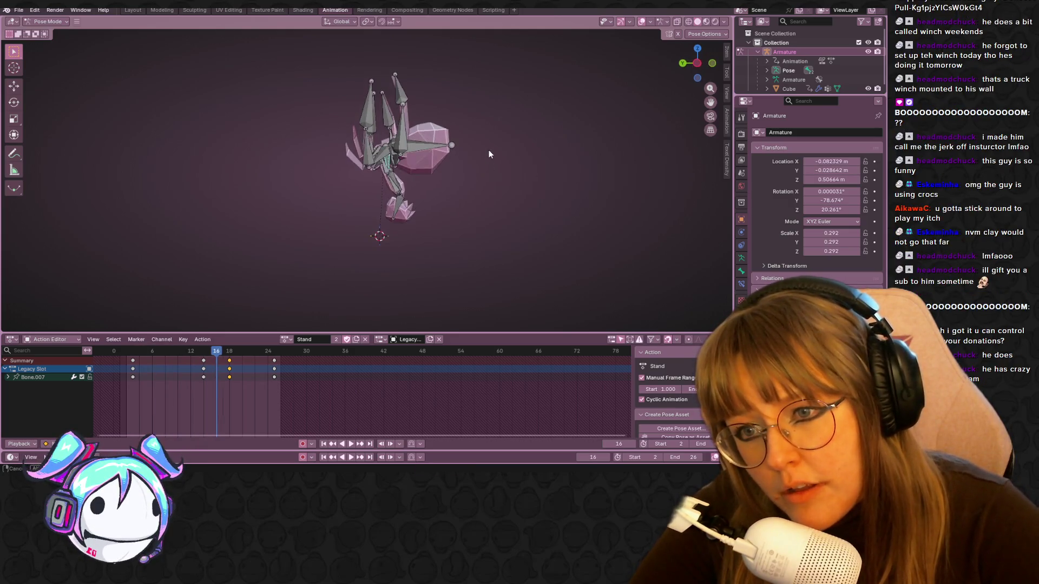
pyautogui.press('space')
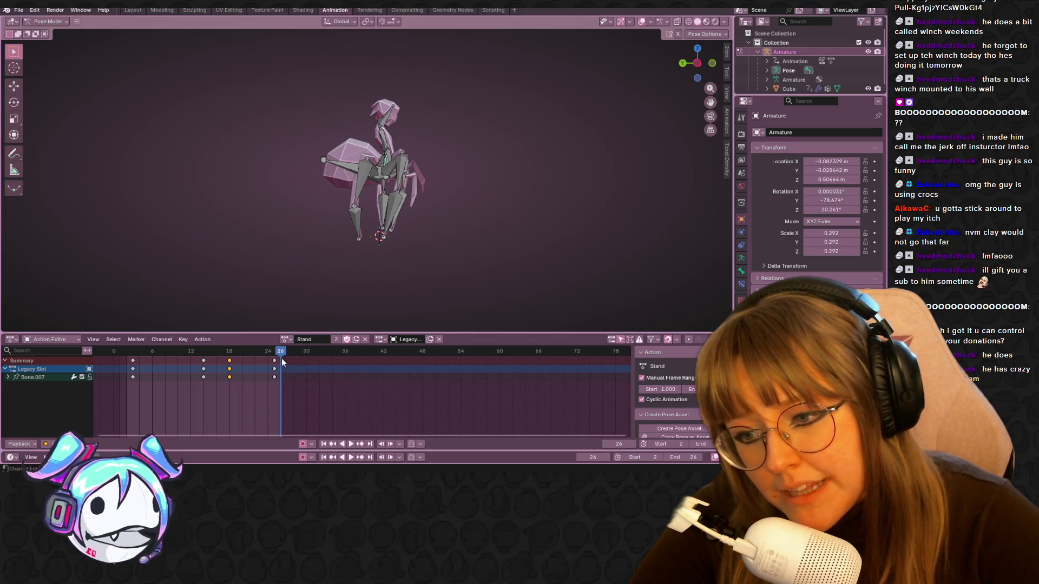
# Step: Move the frame-25 keyframe column to frame 26 and scrub through the cycle
pyautogui.moveTo(276, 364); pyautogui.dragTo(281, 364)
pyautogui.press('space')
pyautogui.moveTo(211, 356)
pyautogui.mouseDown()
pyautogui.moveTo(287, 375)
pyautogui.moveTo(239, 393)
pyautogui.mouseUp()
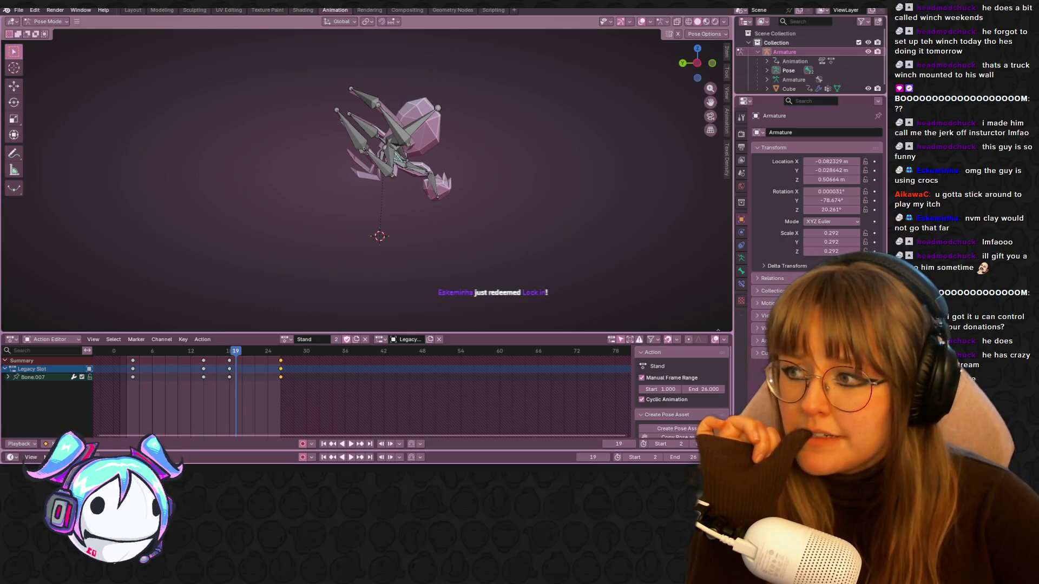
pyautogui.scroll(5, 339, 179)
pyautogui.moveTo(410, 176); pyautogui.dragTo(487, 141, button='middle')
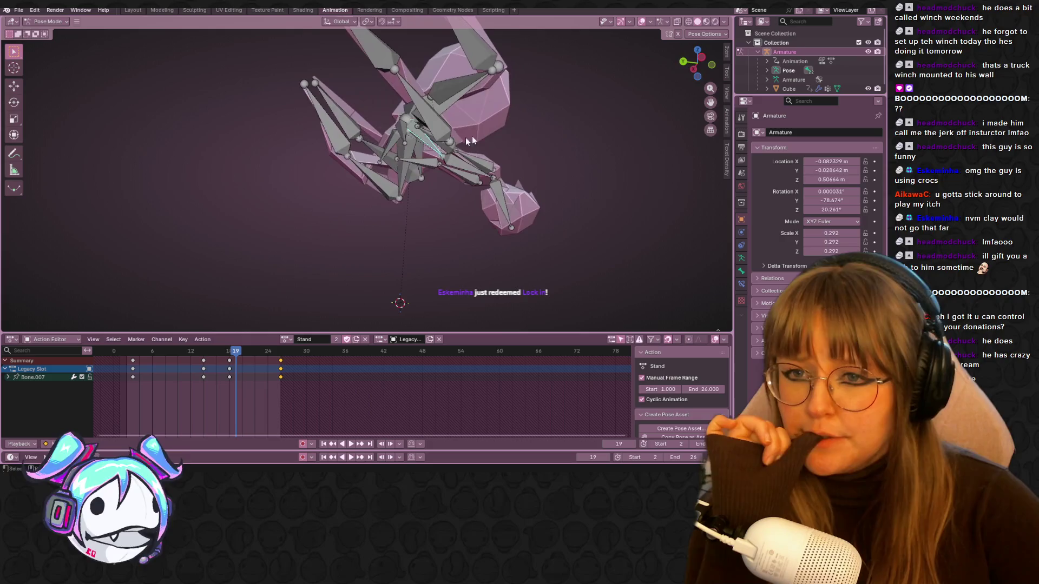
pyautogui.click(695, 69)
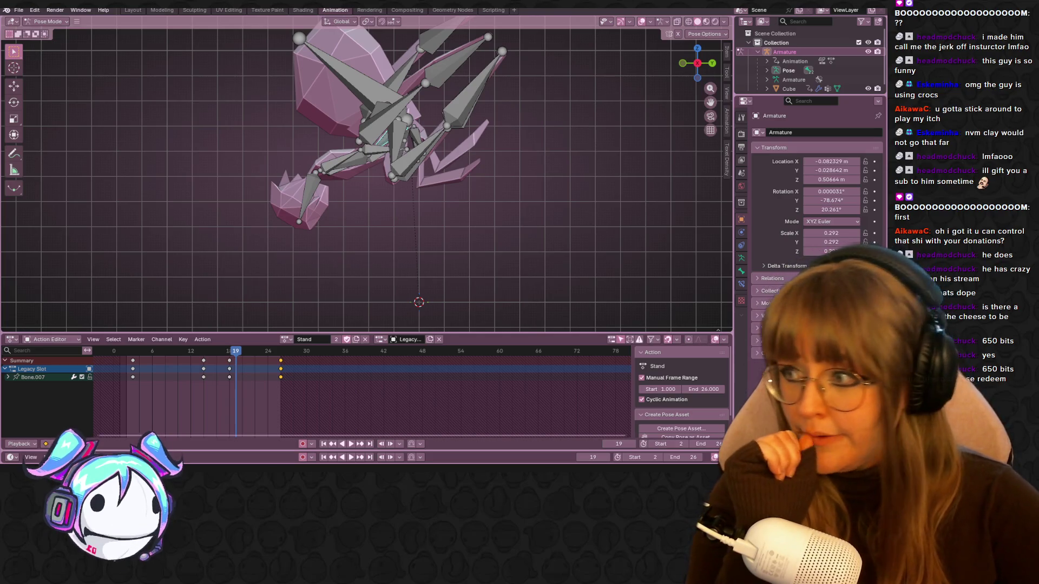
pyautogui.moveTo(496, 152)
pyautogui.mouseDown(button='middle')
pyautogui.moveTo(430, 111)
pyautogui.moveTo(331, 267)
pyautogui.moveTo(475, 227)
pyautogui.moveTo(414, 177)
pyautogui.moveTo(105, 181)
pyautogui.moveTo(528, 228)
pyautogui.moveTo(574, 131)
pyautogui.moveTo(399, 227)
pyautogui.moveTo(319, 245)
pyautogui.moveTo(416, 250)
pyautogui.moveTo(287, 140)
pyautogui.moveTo(332, 268)
pyautogui.moveTo(237, 178)
pyautogui.moveTo(427, 168)
pyautogui.moveTo(402, 105)
pyautogui.mouseUp(button='middle')
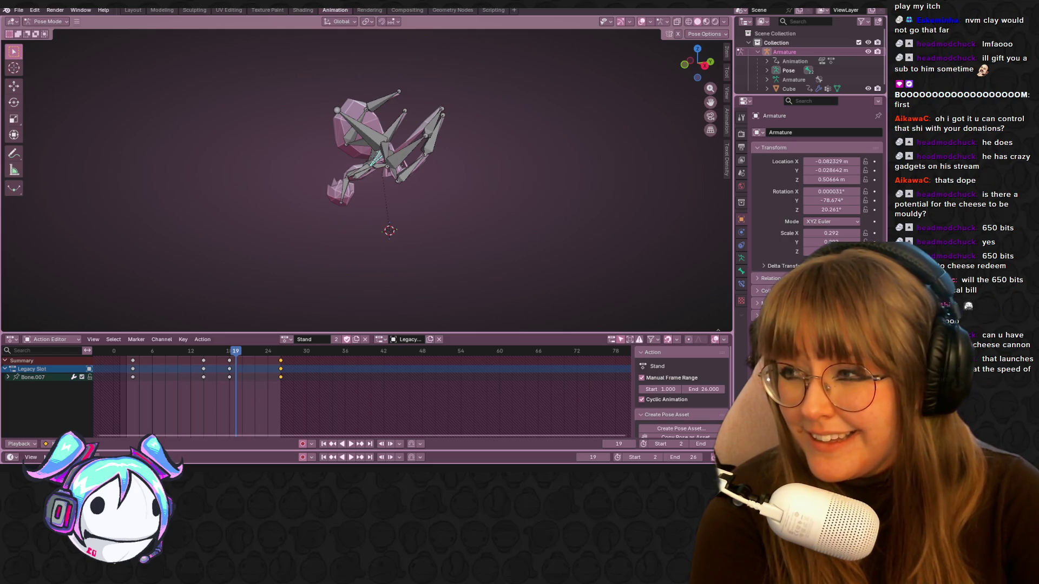
pyautogui.hotkey('alt', 'Tab')
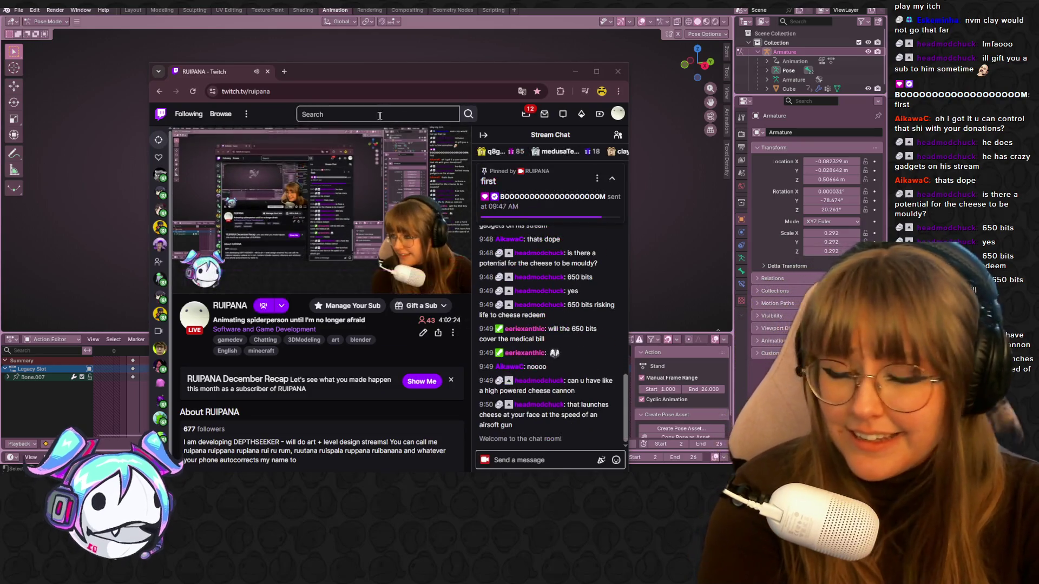
# Step: Send '/raid BOOOOOOOOOOOOOOOOOOOM' in chat, cancel the raid, and maximize the Twitch window
pyautogui.moveTo(466, 66)
pyautogui.mouseDown()
pyautogui.moveTo(459, 187)
pyautogui.moveTo(457, 109)
pyautogui.mouseUp()
pyautogui.click(536, 381)
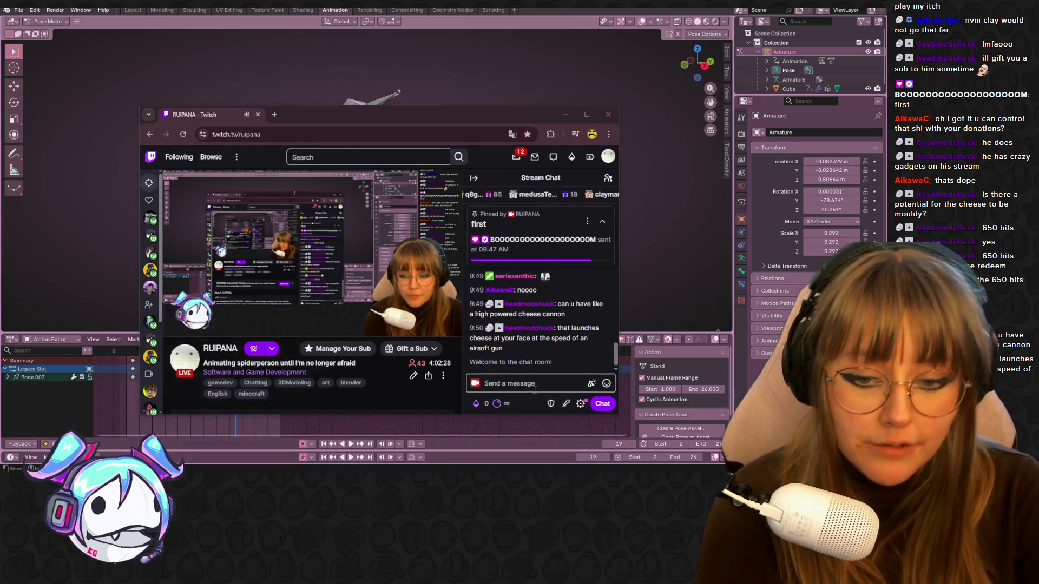
pyautogui.write('/r')
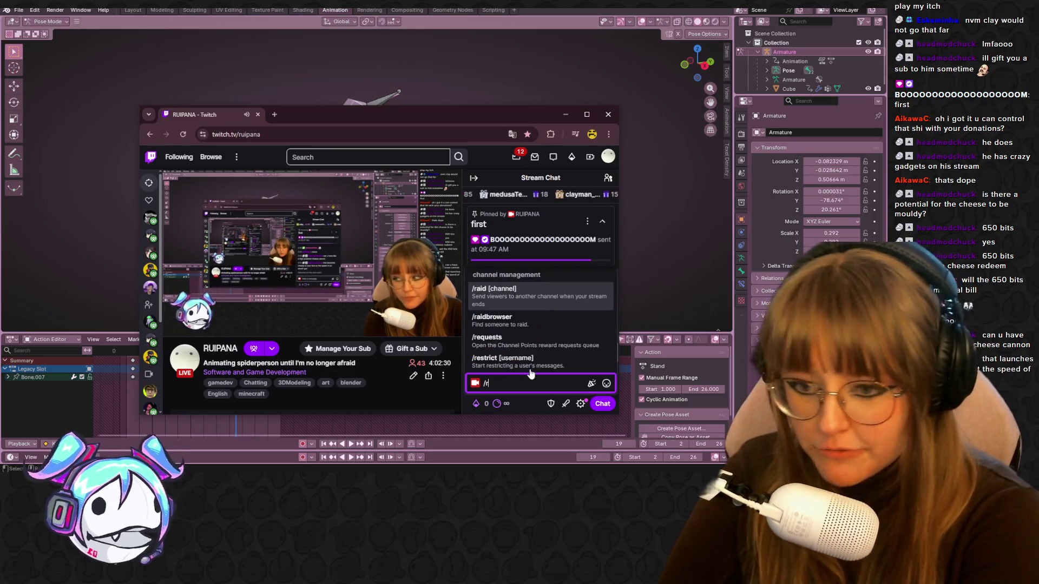
pyautogui.write('aid BOOOOOOOOOOOOOOOOOOOM')
pyautogui.press('Return')
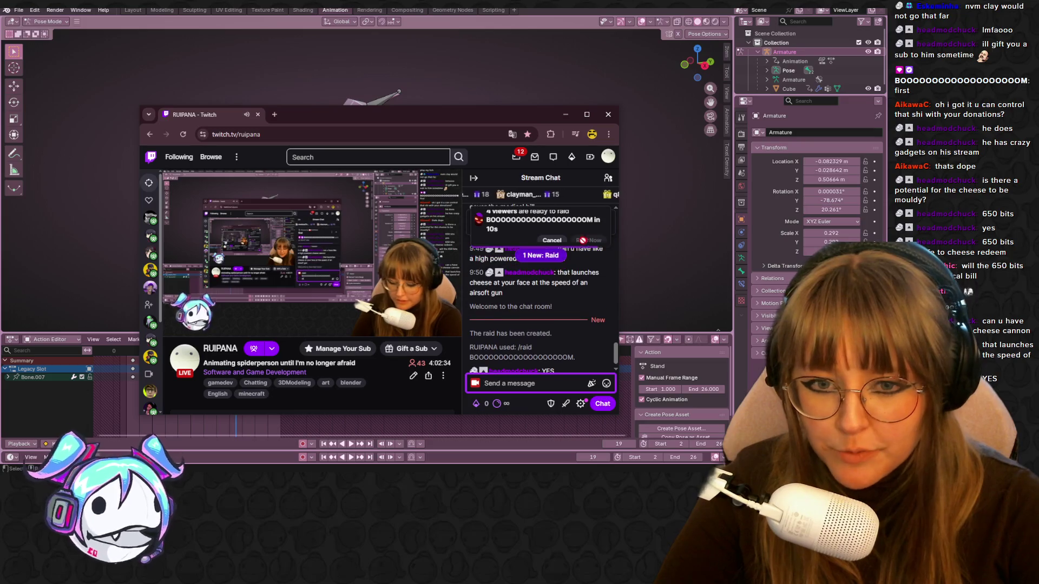
pyautogui.click(552, 302)
pyautogui.click(586, 115)
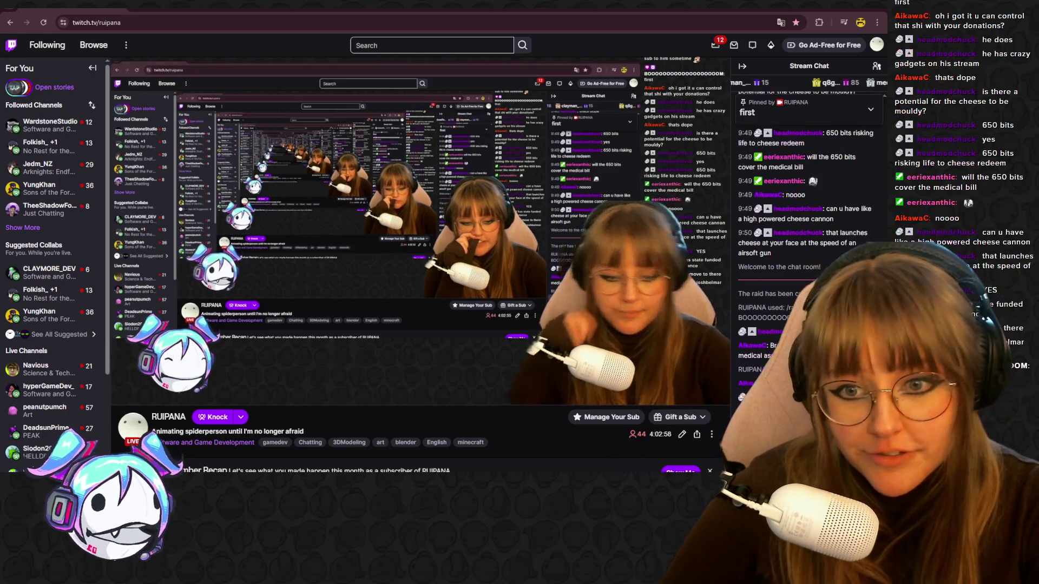
# Step: Begin a /raid command in Twitch chat to send the 43 viewers to another channel
pyautogui.write('/')
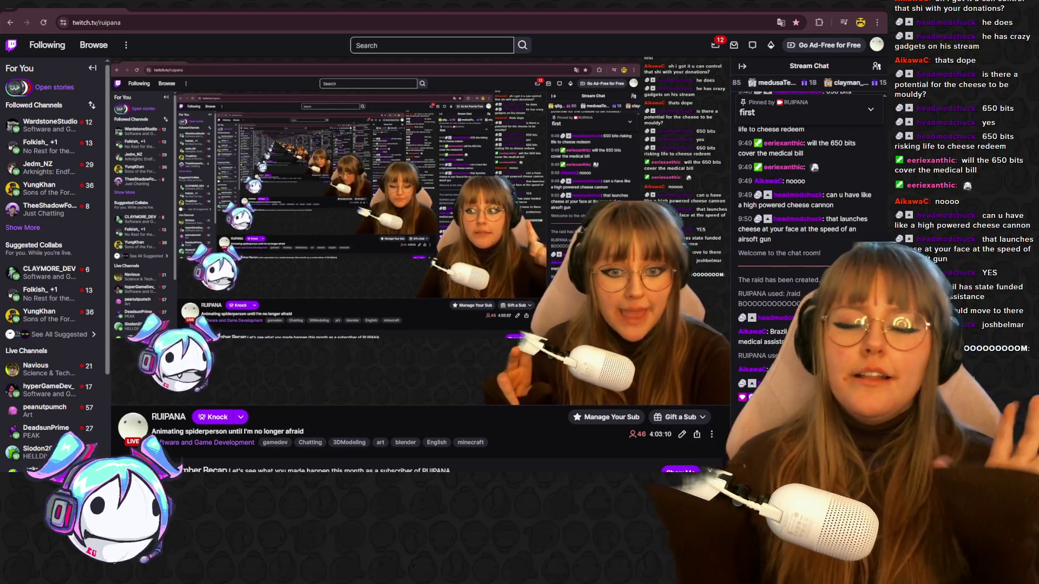
pyautogui.moveTo(135, 393)
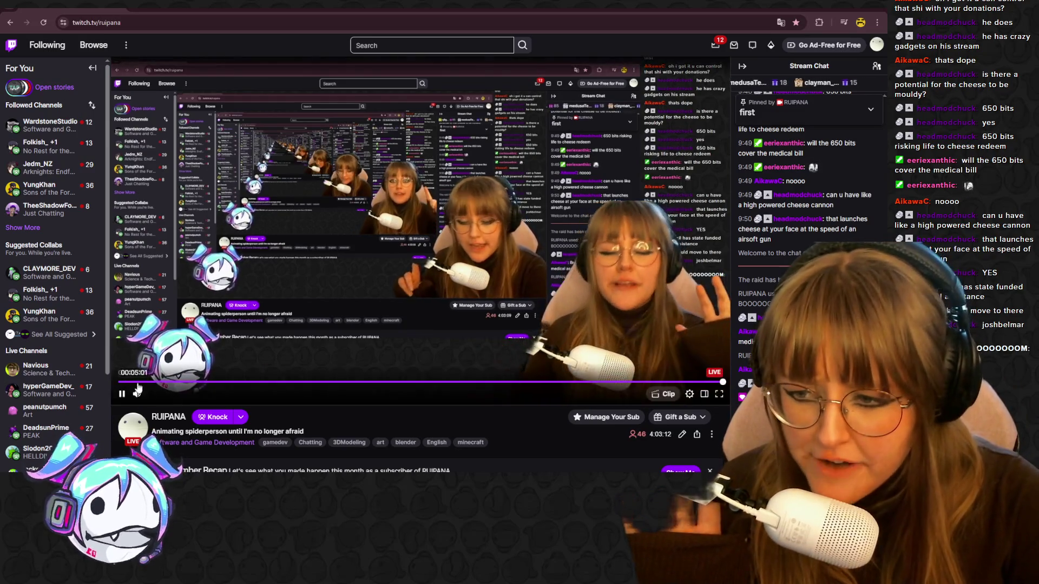